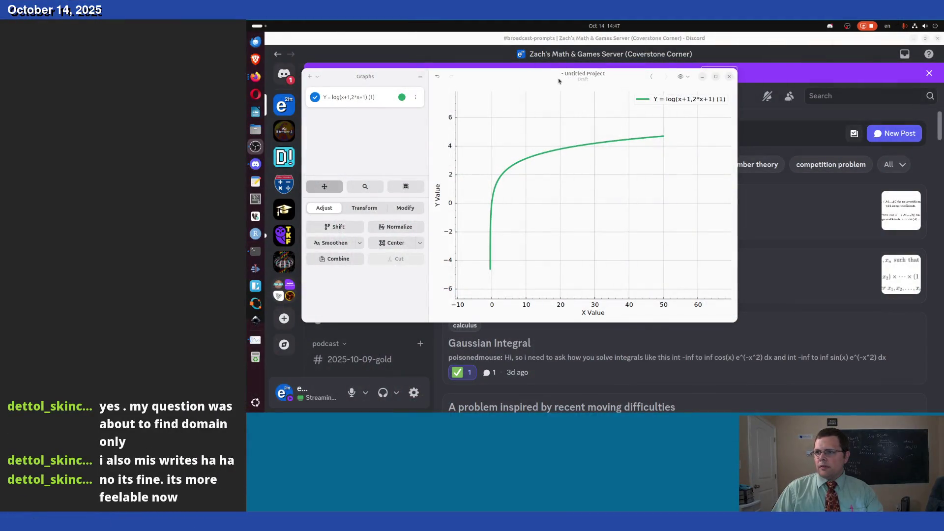
Maximize Graphs, pan right slightly, and scroll-zoom onto the curve's steep lower end near x = 0
double_click(558, 78)
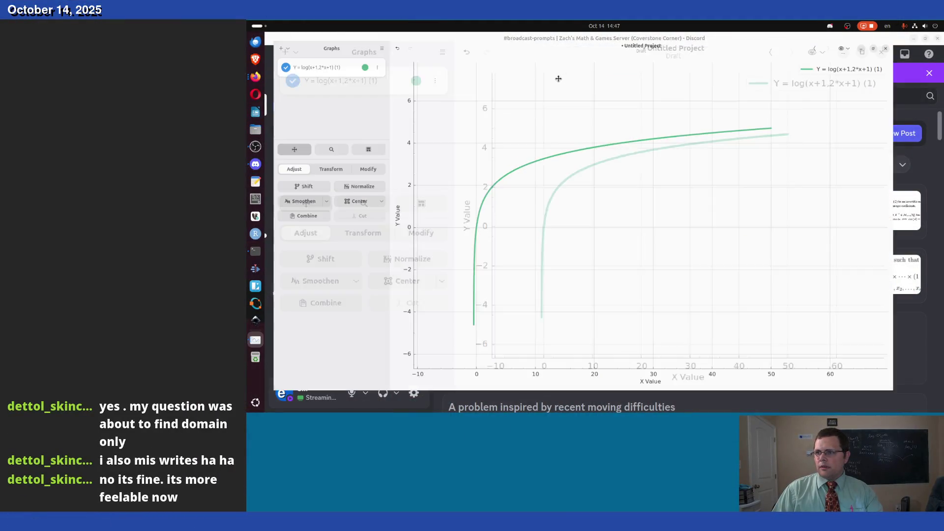
drag(494, 253, 537, 253)
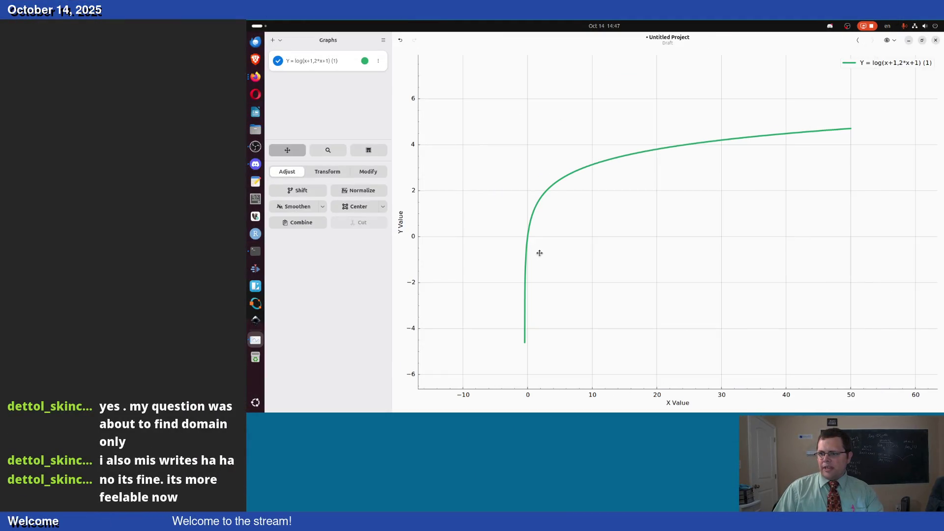
scroll(534, 331, up, 2)
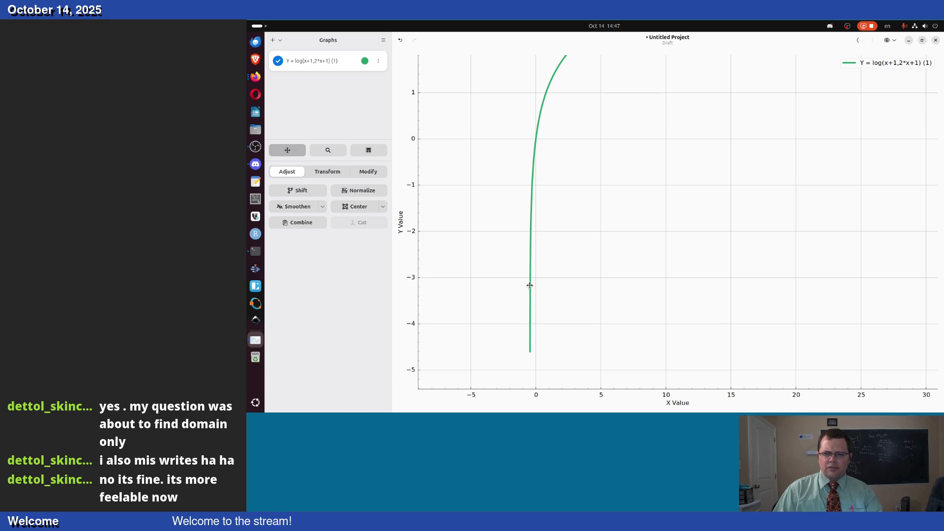
scroll(533, 235, down, 2)
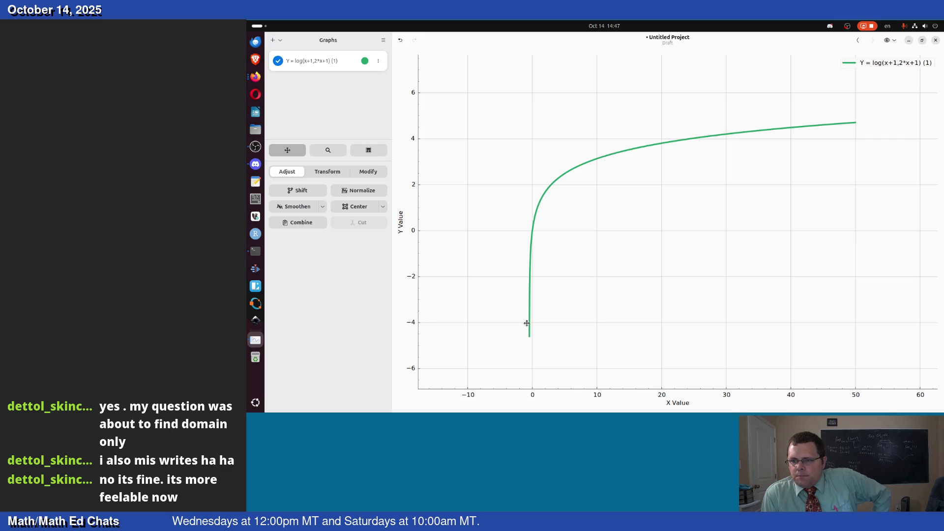
scroll(529, 327, up, 2)
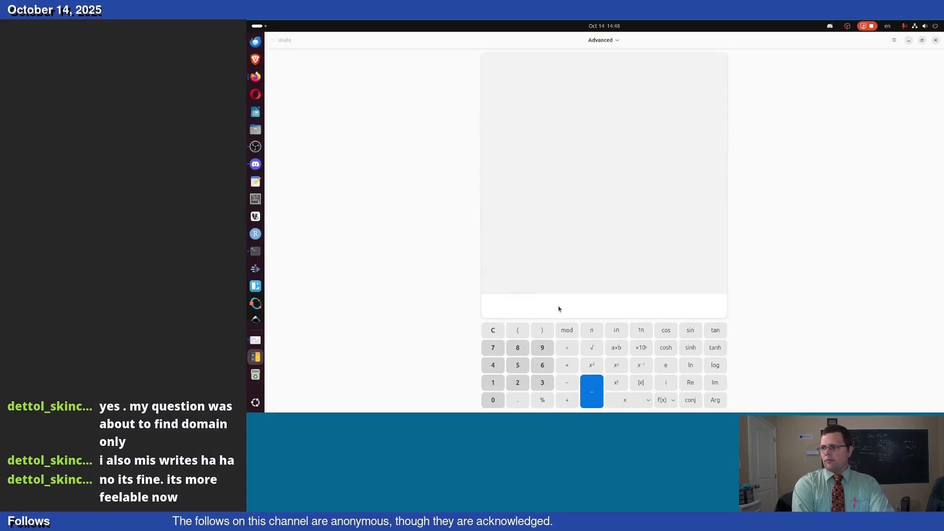
Evaluate ln(2/4)/ln(3/4) in the calculator, getting about 2.4094, and return to Graphs
text(ln(2/4)
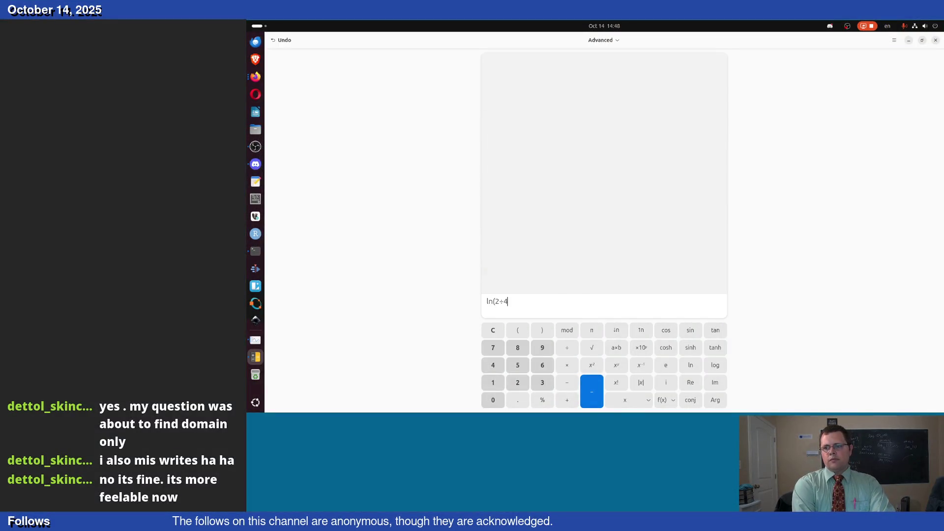
text()/ln(3/4)
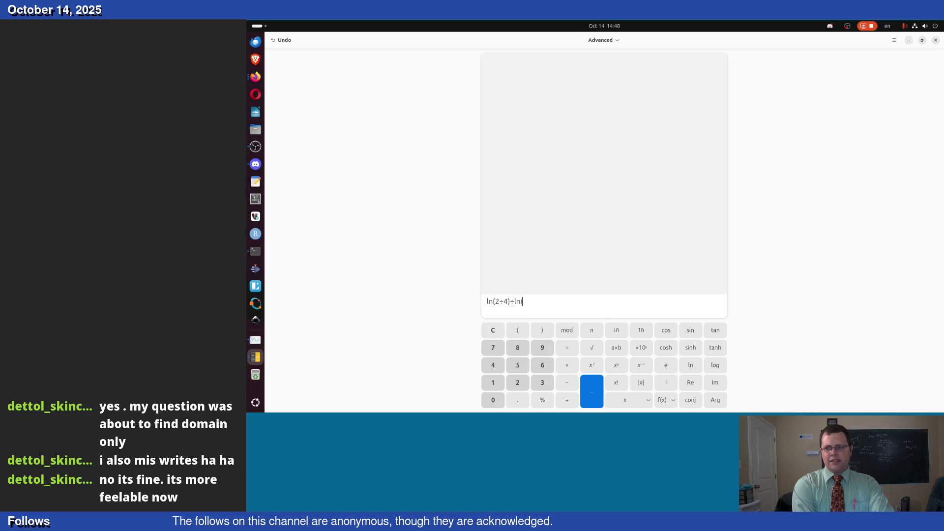
key(Return)
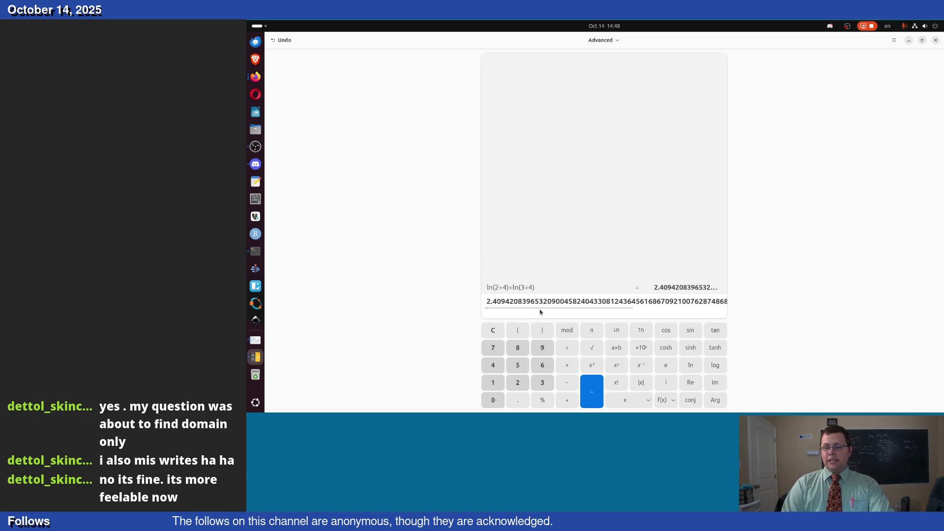
click(531, 301)
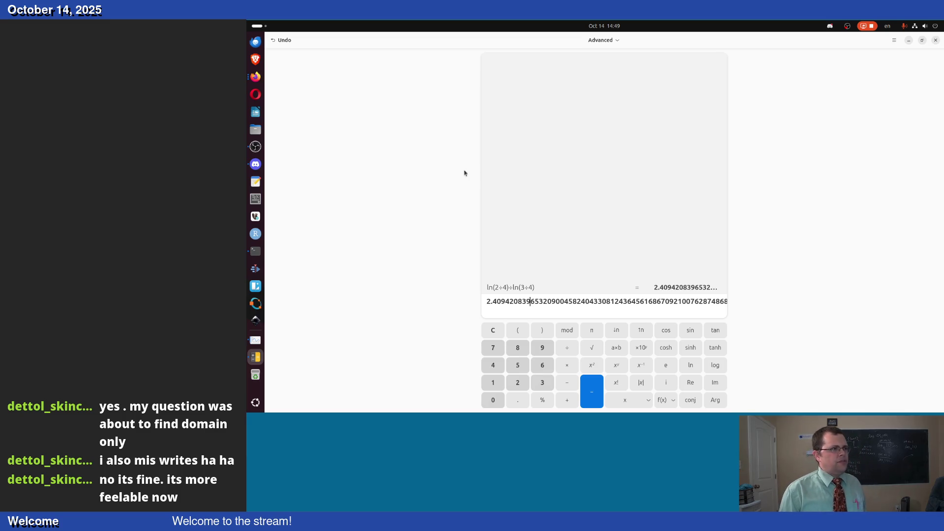
click(255, 339)
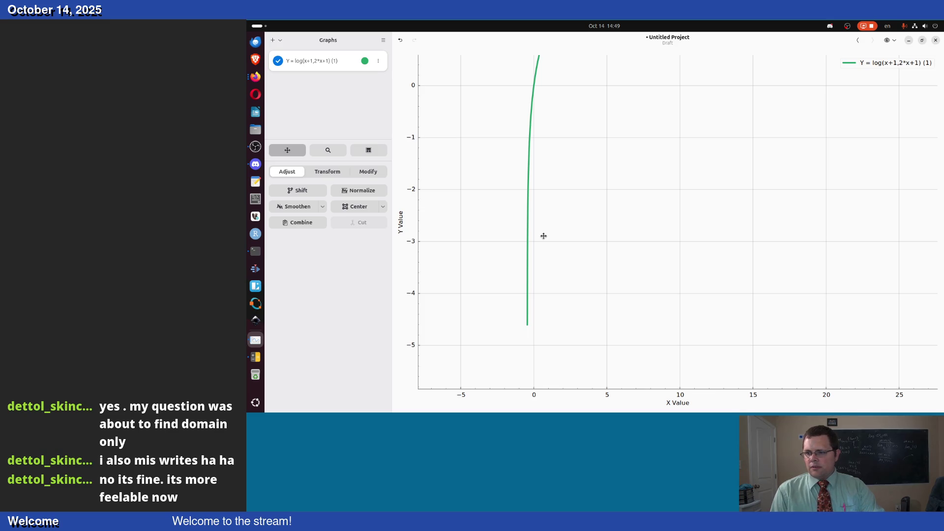
Zoom in on the curve near x = -0.4 and follow it up to where y reaches 0
scroll(538, 221, up, 5)
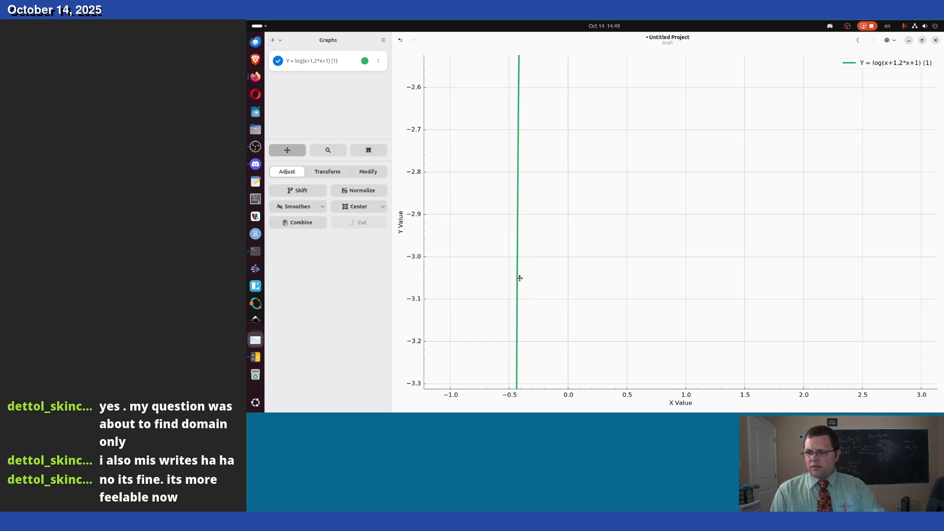
scroll(531, 221, down, 3)
scroll(565, 206, up, 8)
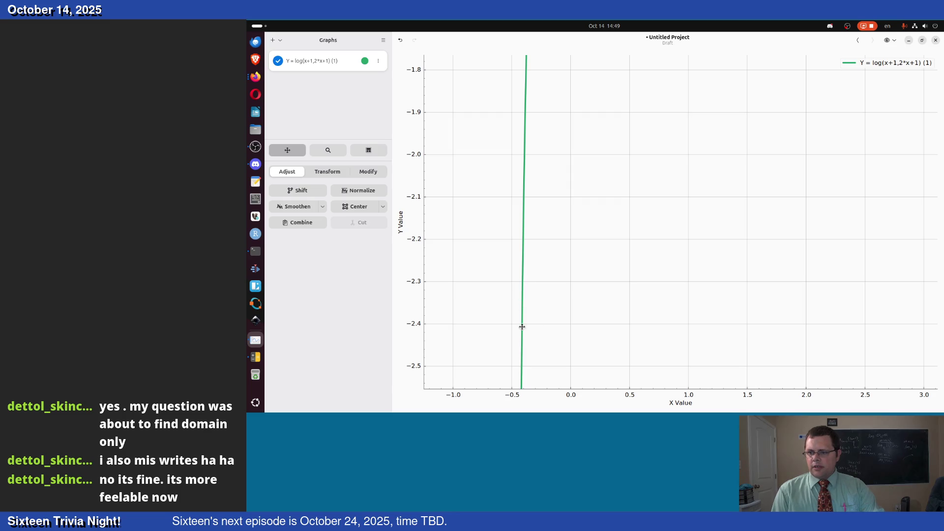
scroll(522, 327, up, 5)
scroll(523, 318, up, 1)
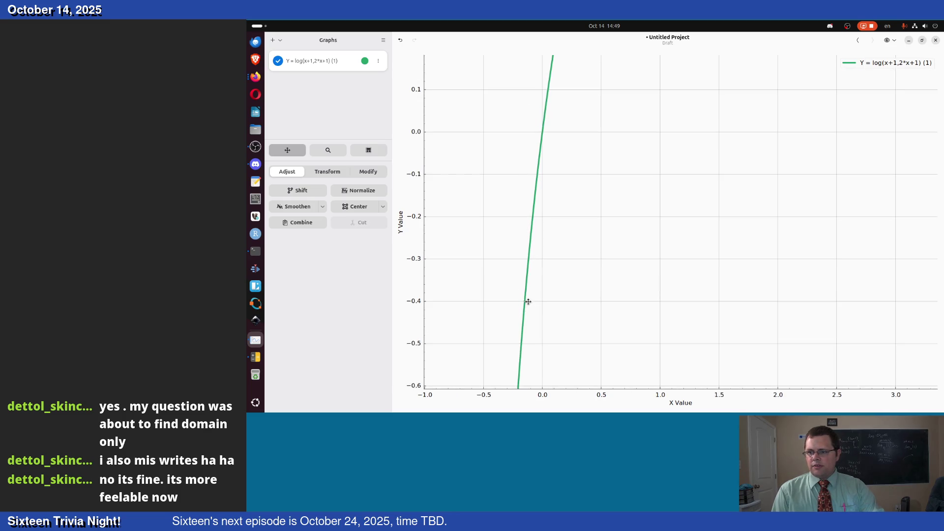
scroll(538, 269, down, 3)
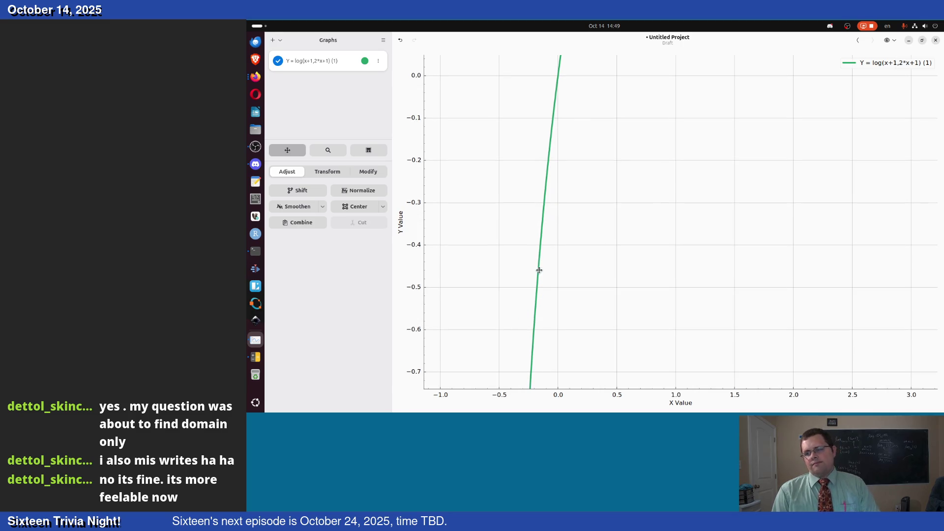
scroll(540, 286, down, 1)
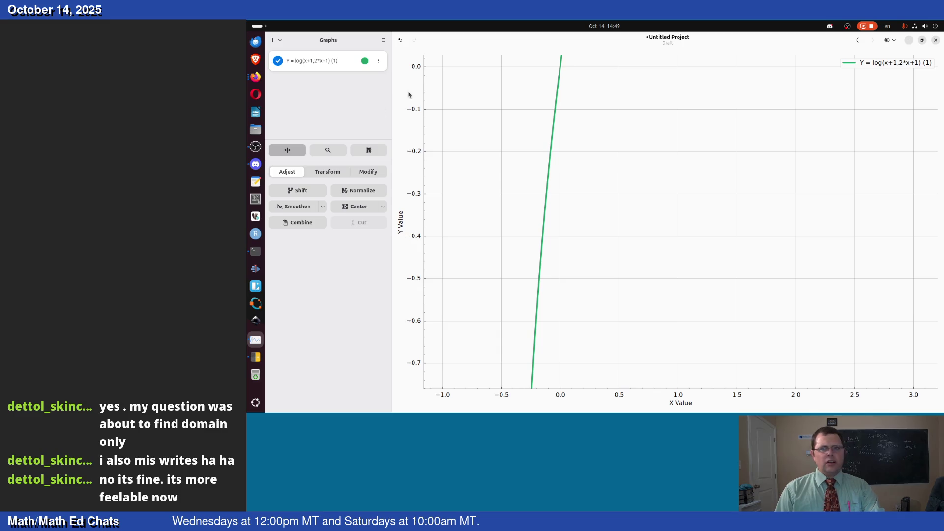
Rename the curve to Y = log(x+1,2*x+1) without the trailing (1), then zoom out slightly
click(378, 61)
click(374, 104)
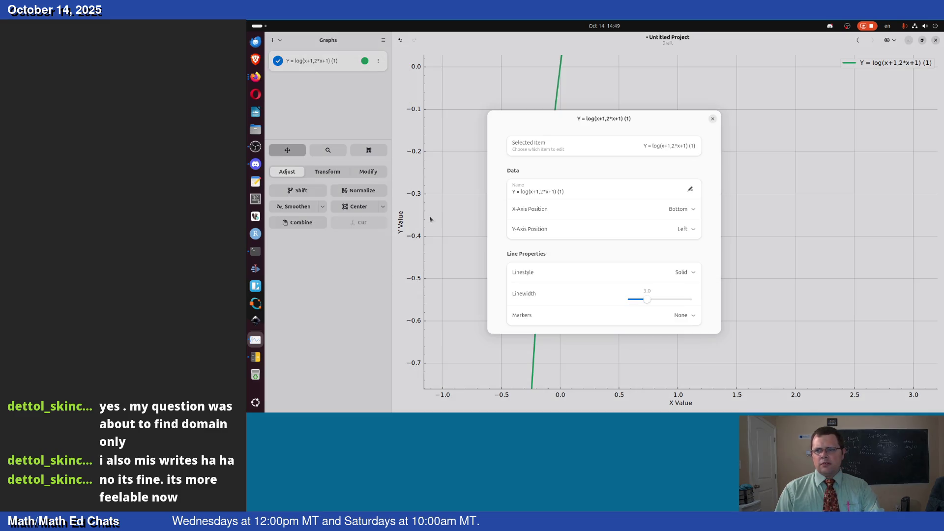
click(581, 195)
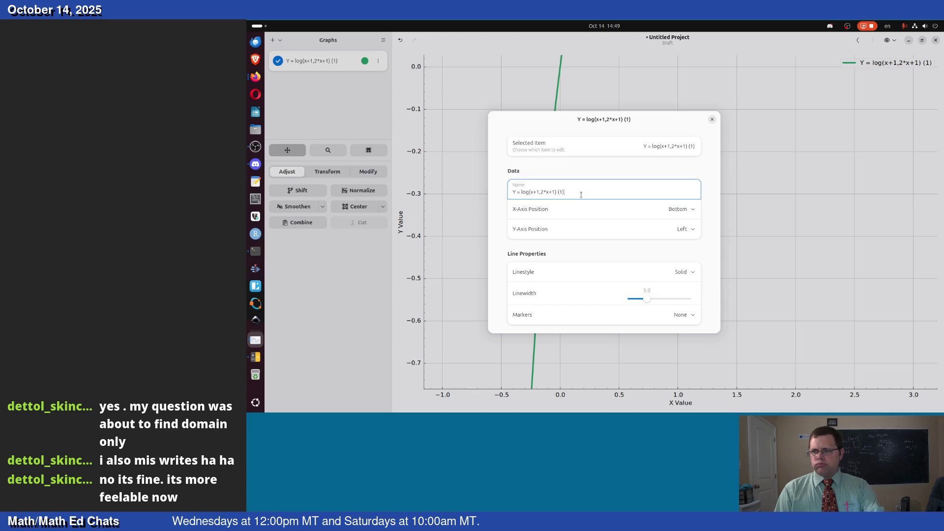
key(BackSpace)
key(BackSpace)
key(BackSpace)
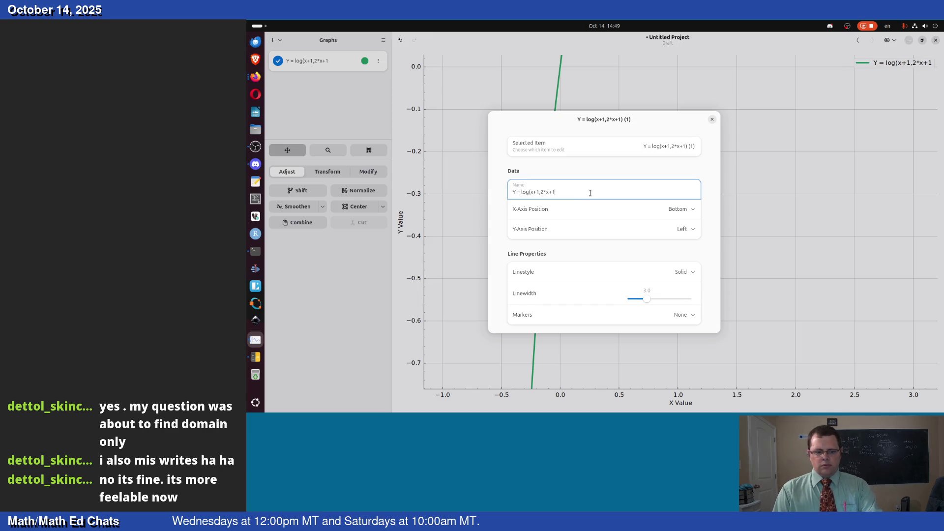
text())
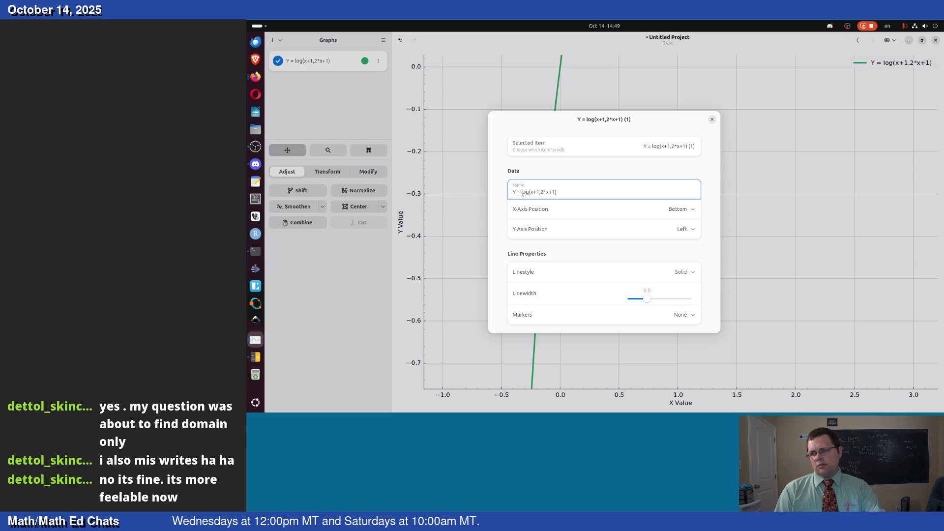
key(ctrl+shift+Right)
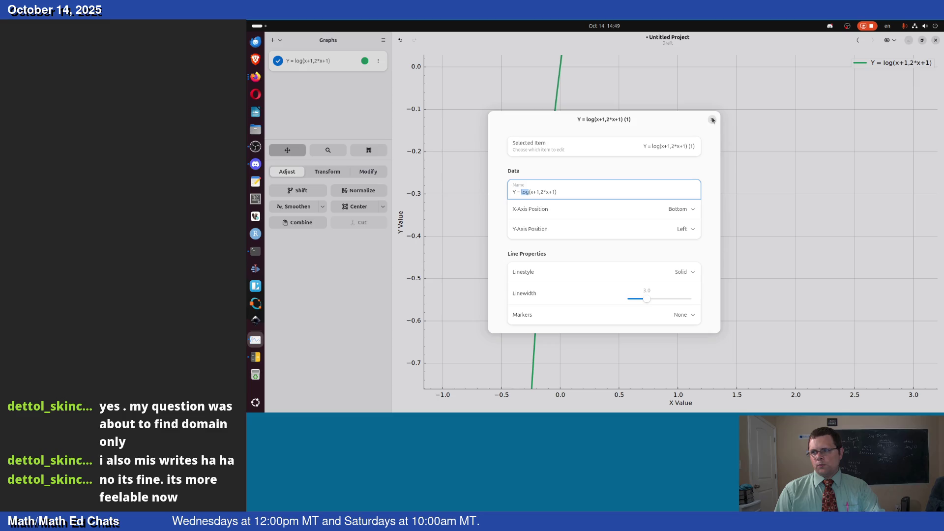
key(Escape)
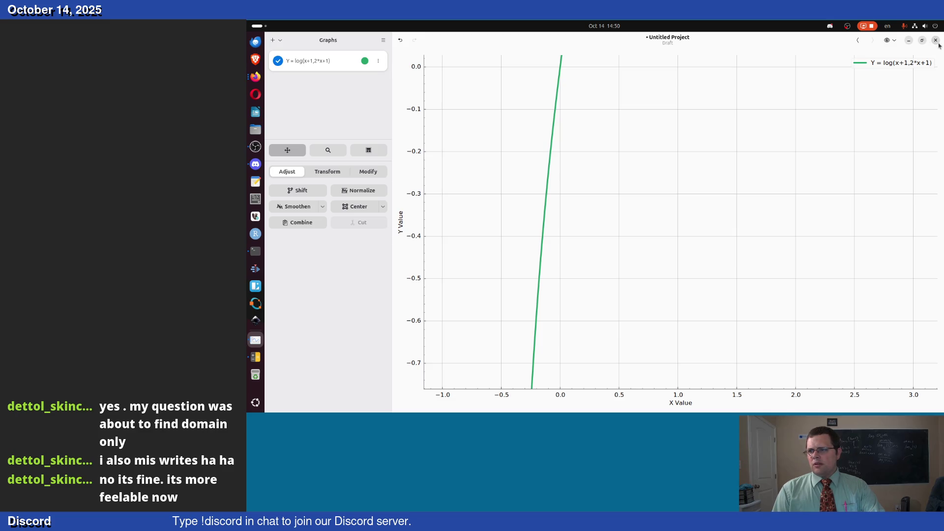
scroll(639, 180, down, 1)
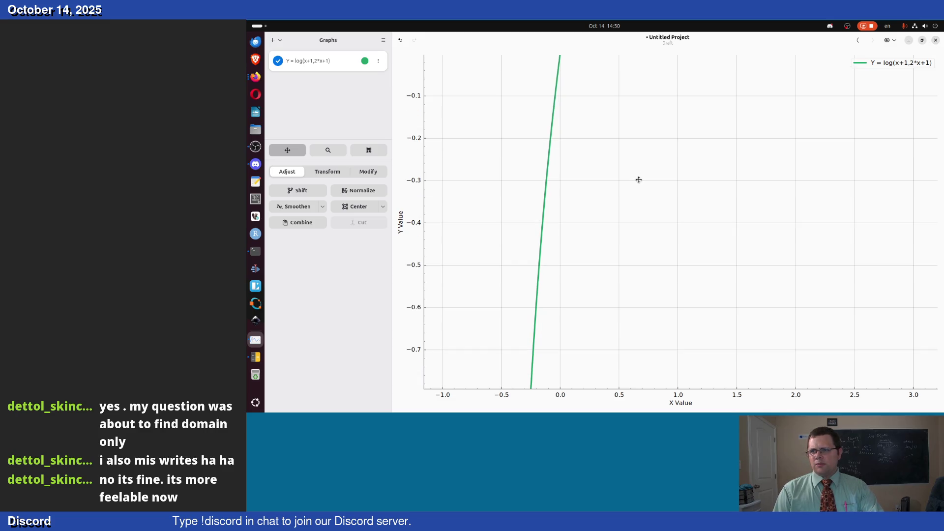
scroll(639, 179, down, 3)
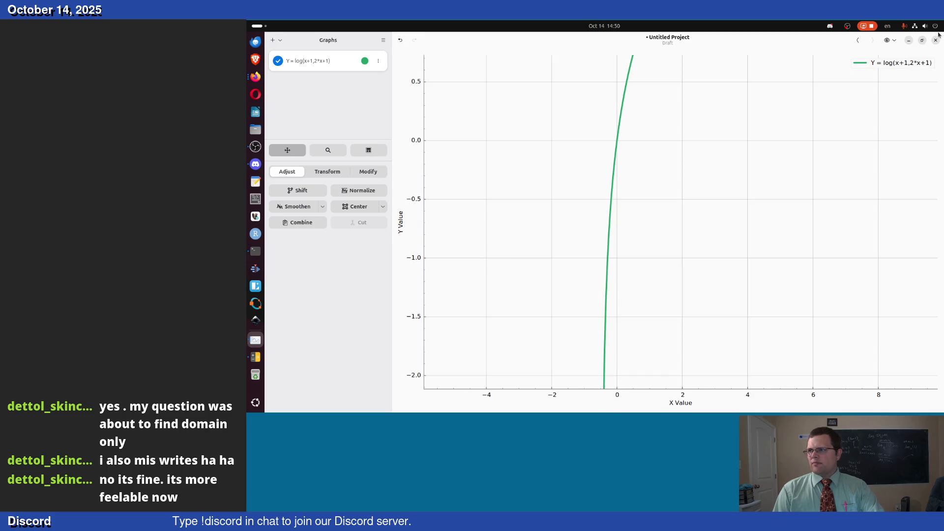
Remove the old curve, plot the new equation log(2*x+1)/log(x+1), and zoom out to show it
click(378, 61)
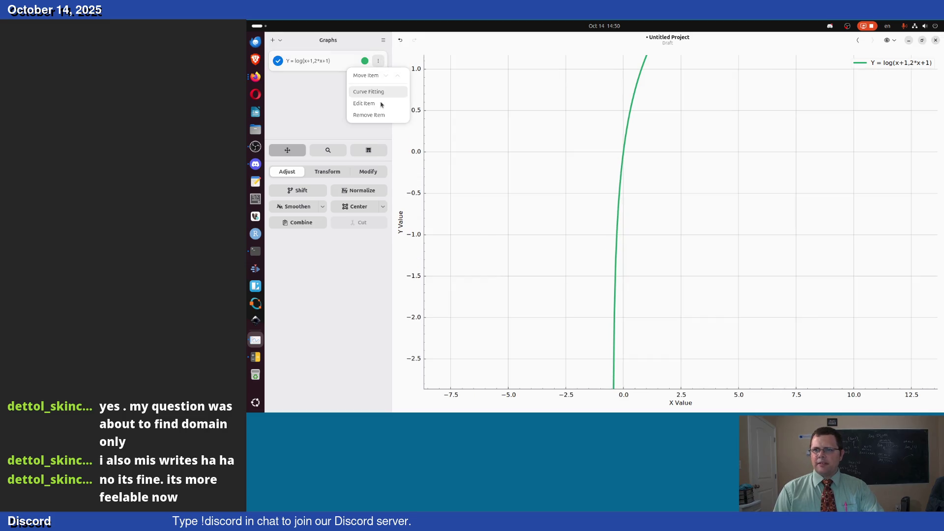
click(369, 115)
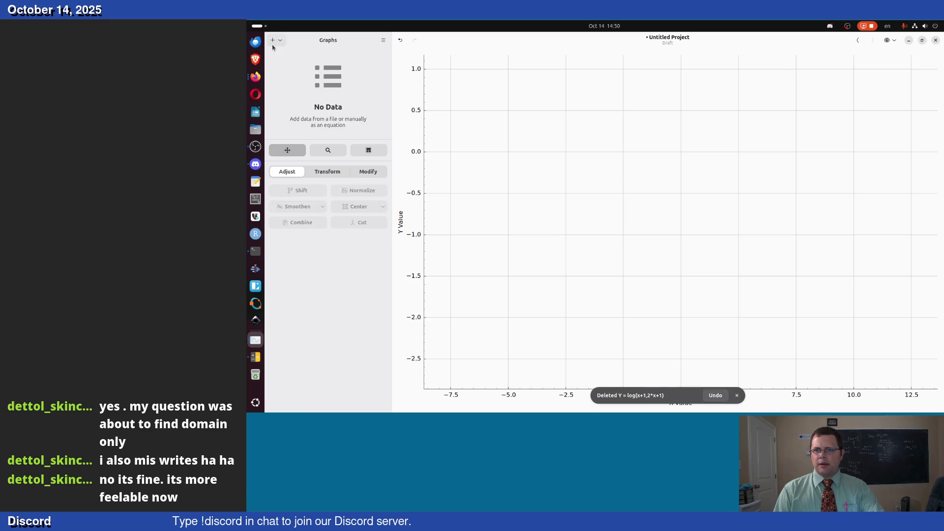
click(274, 43)
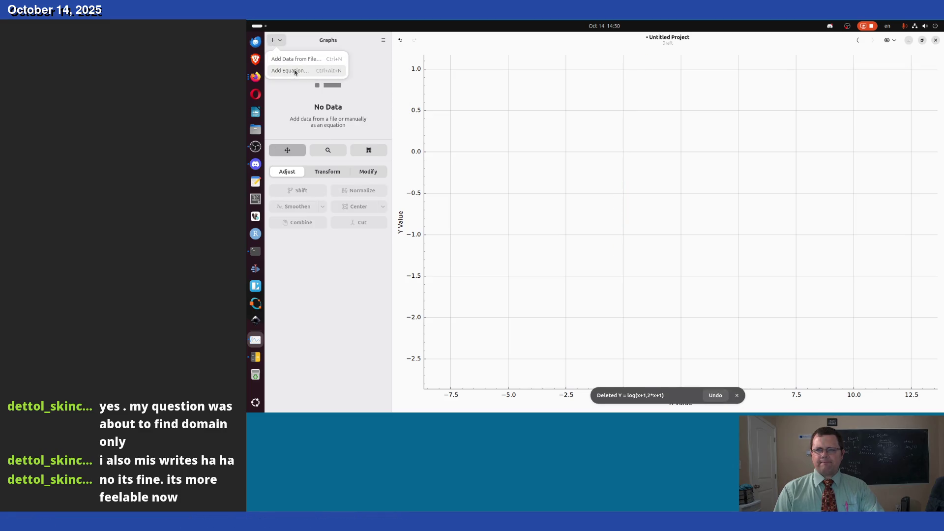
click(295, 71)
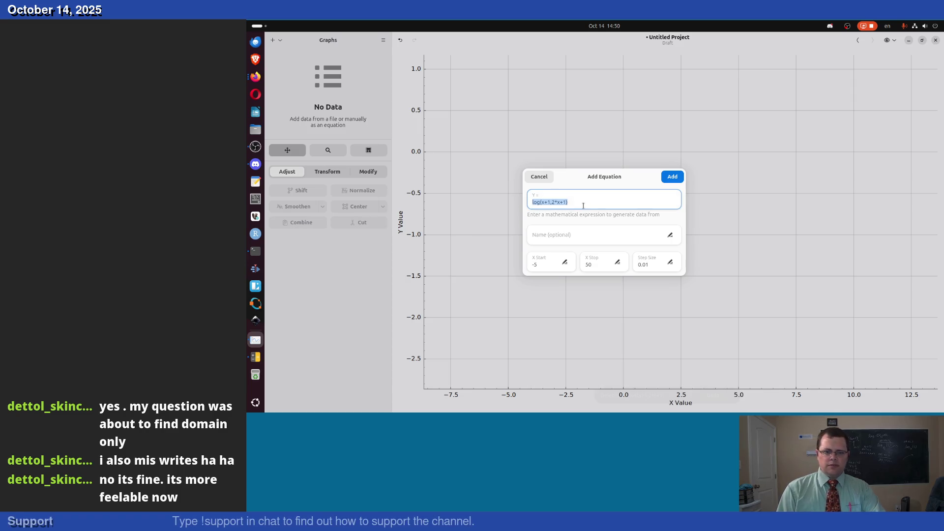
text(ln)
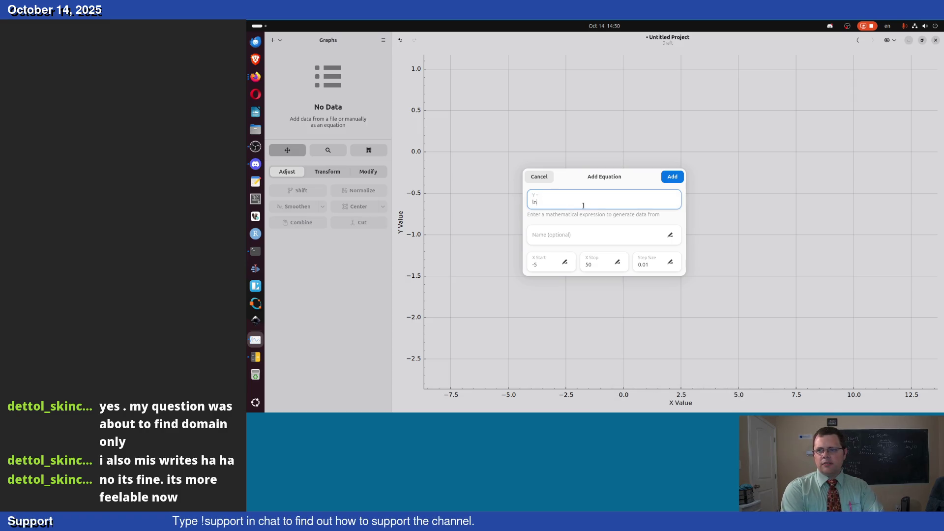
key(BackSpace)
text(og(x+)
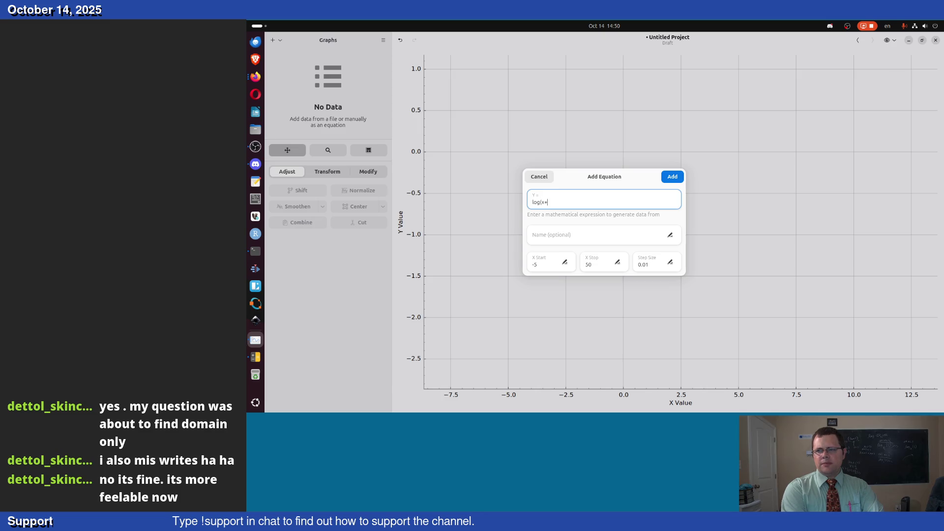
key(BackSpace)
key(BackSpace)
text(2*x+1)/l)
text(og)
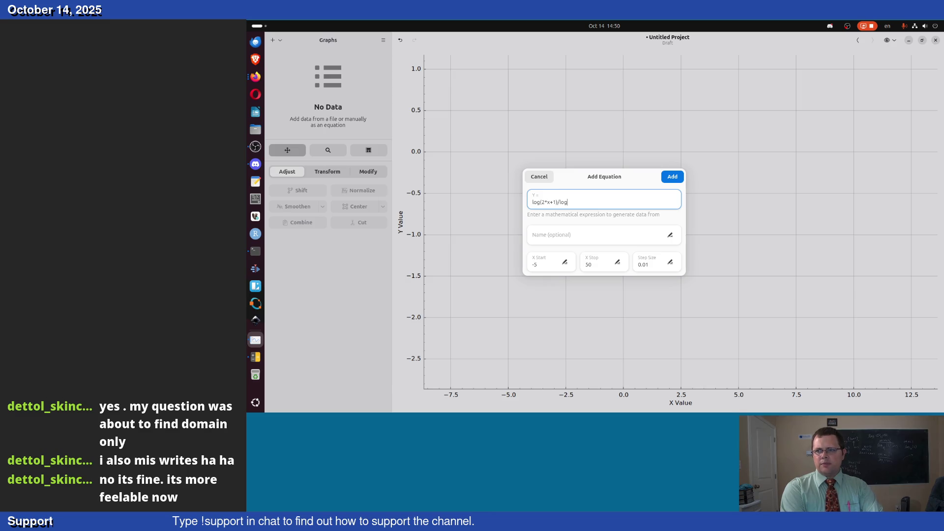
text((x+1))
click(662, 176)
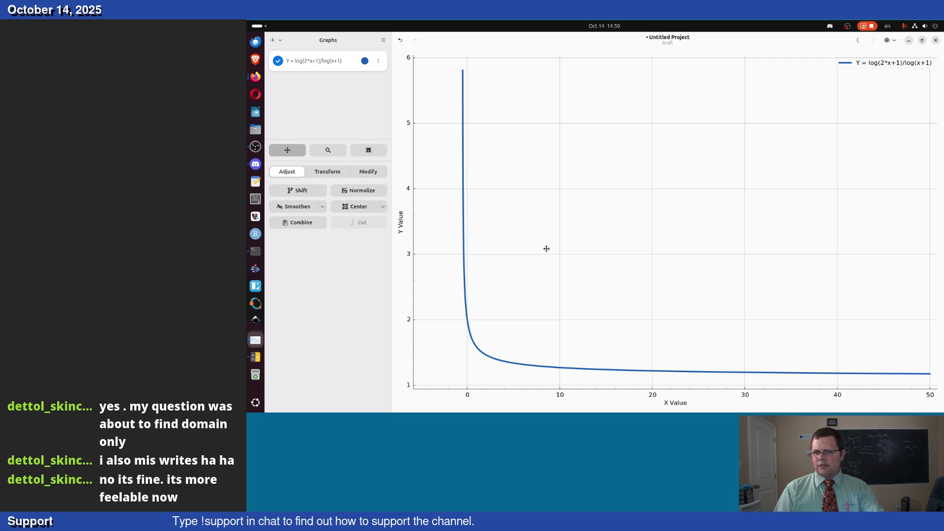
scroll(614, 132, down, 1)
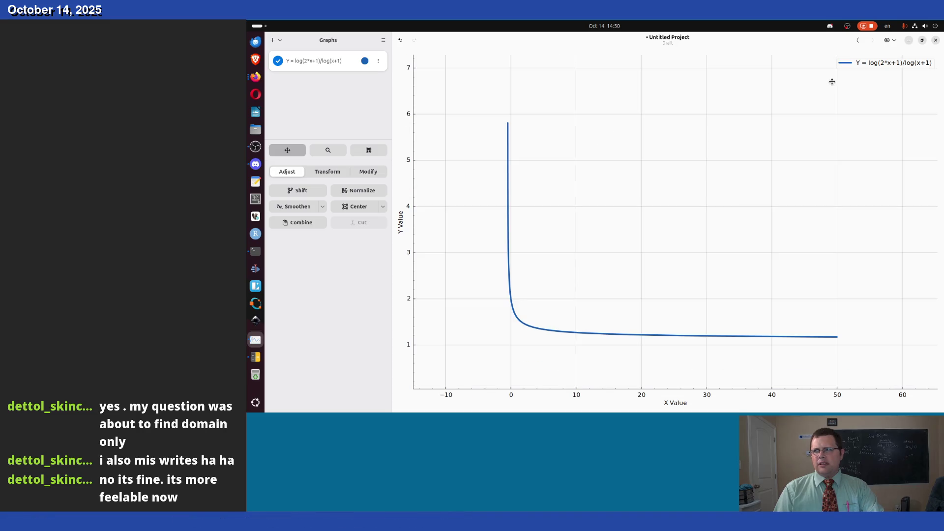
Check the log(2*x+1)/log(x+1) curve's settings unchanged, then remove the curve
click(378, 60)
click(375, 104)
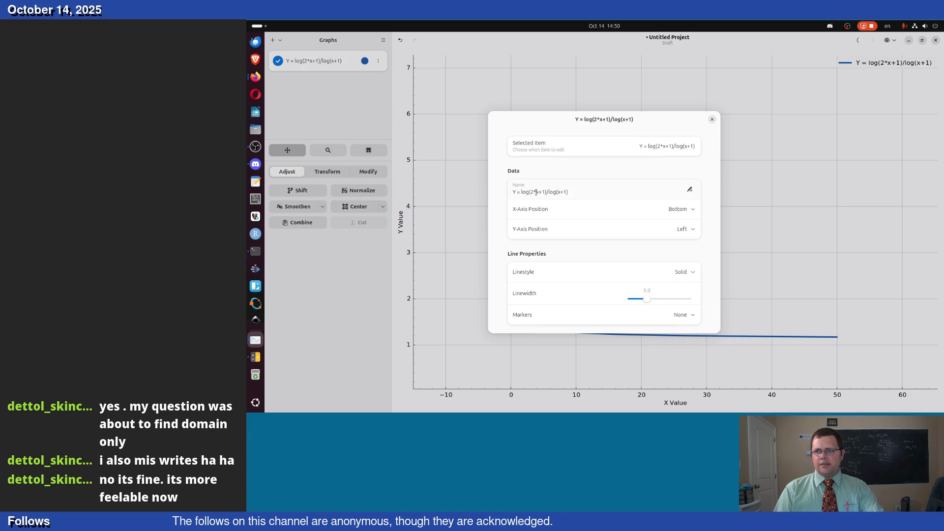
click(525, 192)
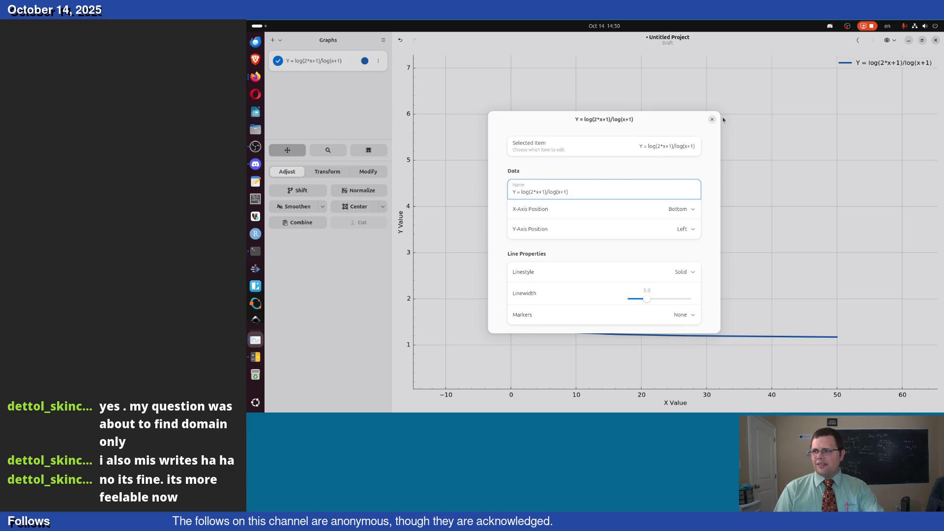
key(Return)
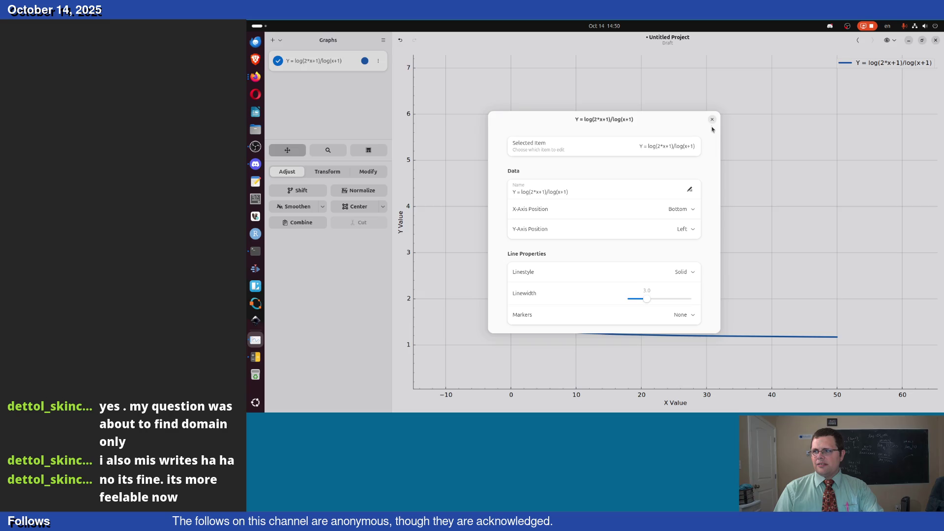
click(711, 120)
click(378, 60)
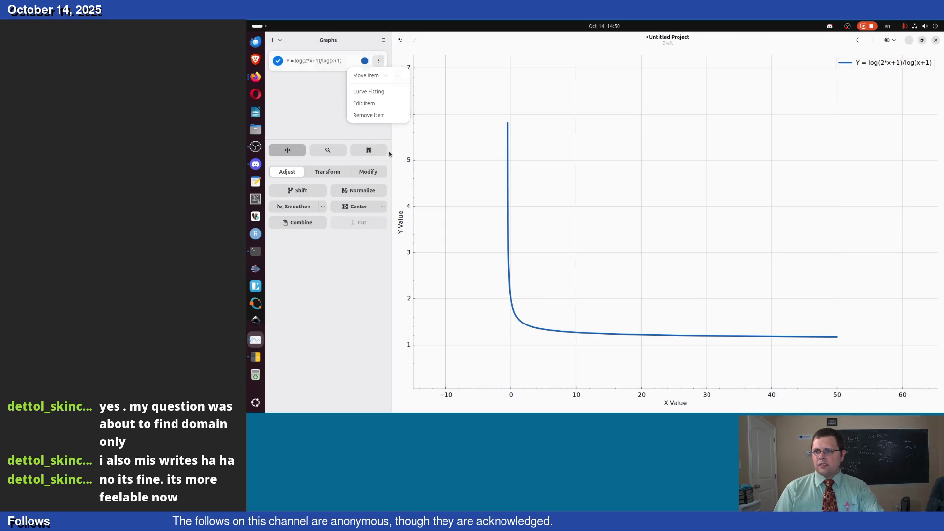
click(379, 115)
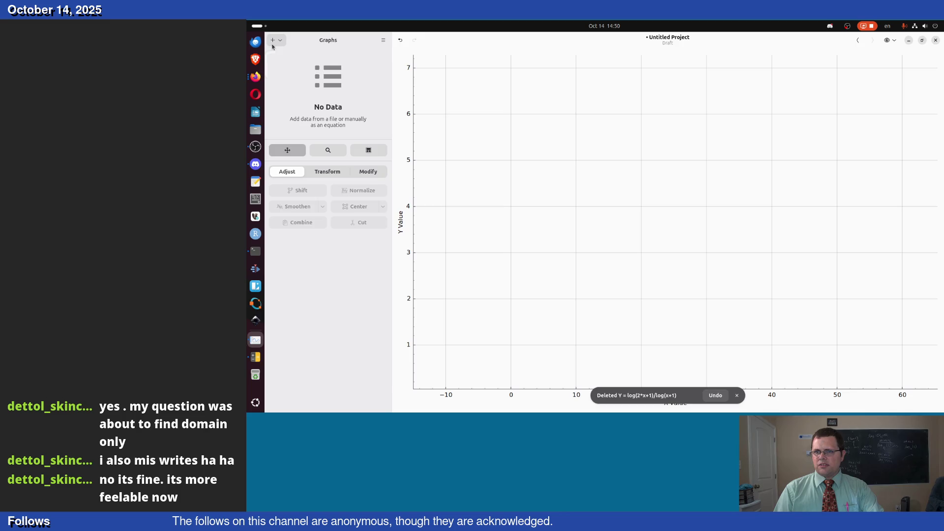
Try adding the equation ln(2*x+1)/ln(x+1), and cancel it after it fails
click(275, 40)
click(293, 69)
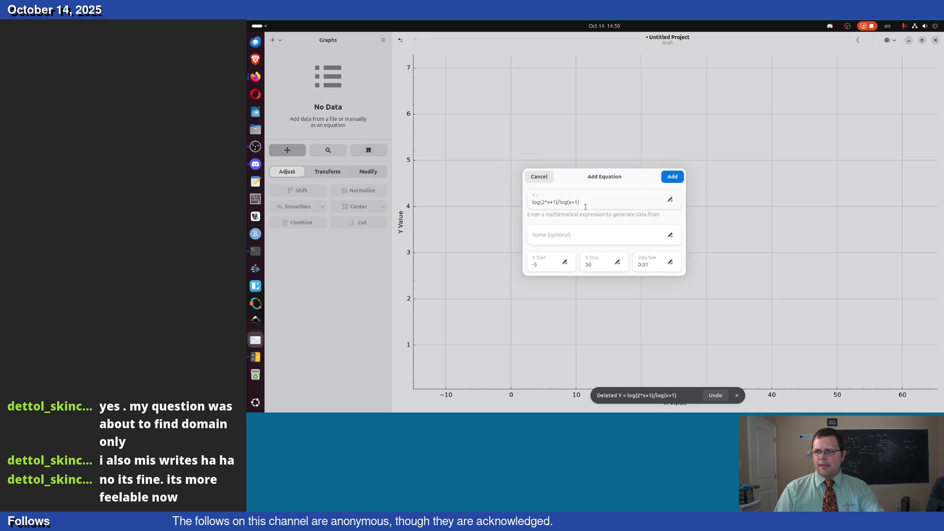
key(BackSpace)
key(BackSpace)
text(n)
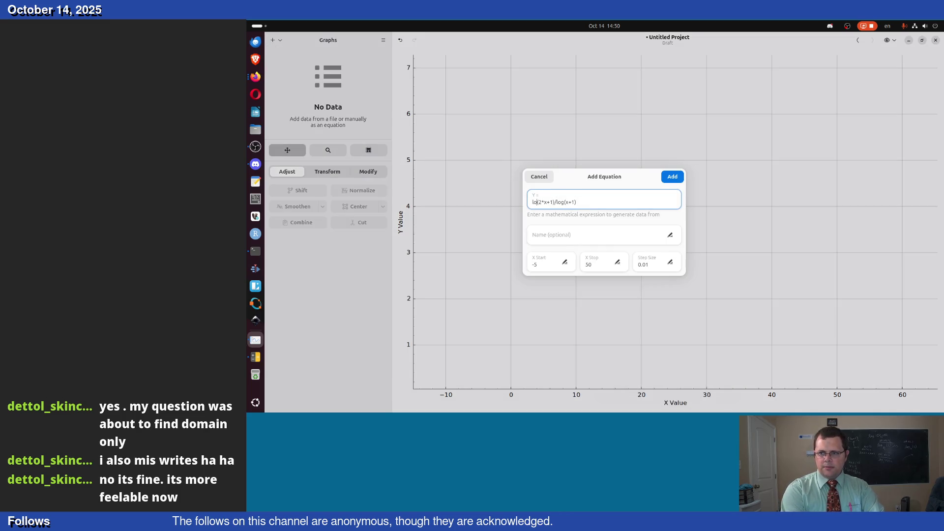
key(shift+Tab)
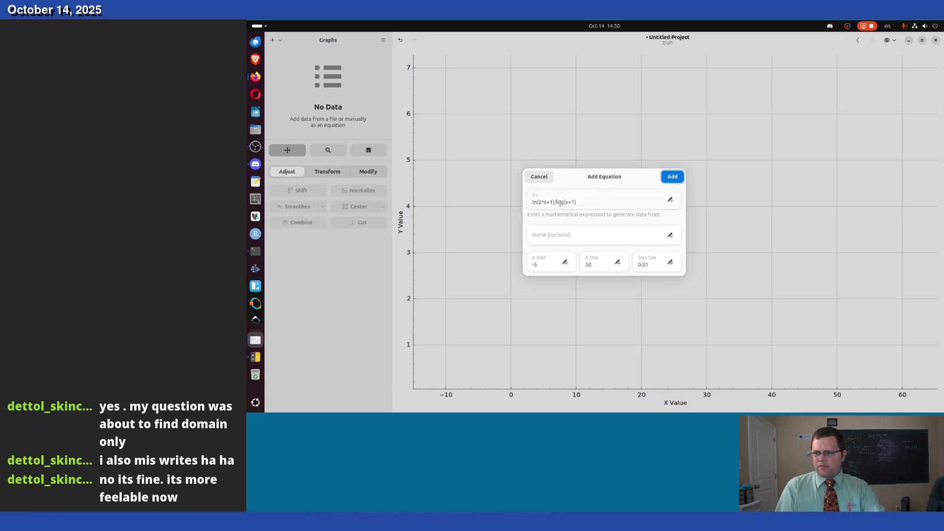
click(570, 202)
key(BackSpace)
key(BackSpace)
text(n)
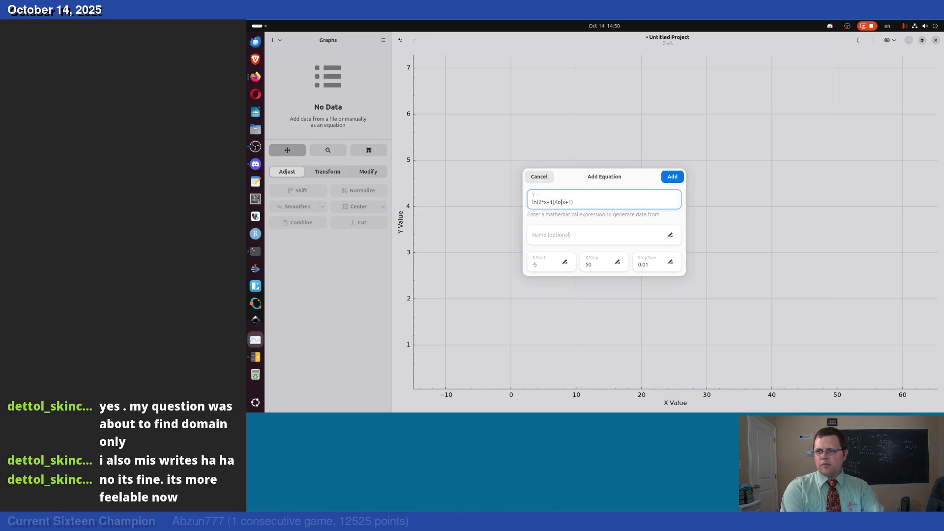
click(680, 183)
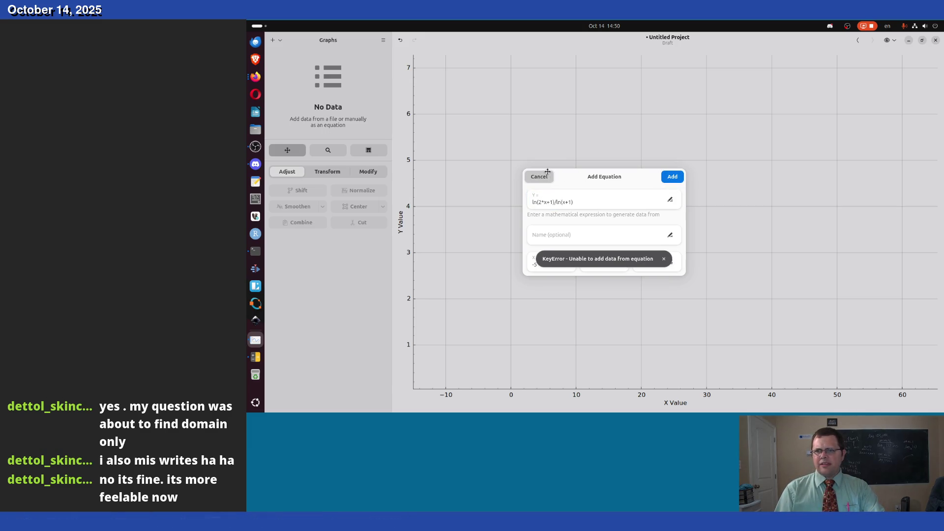
key(Escape)
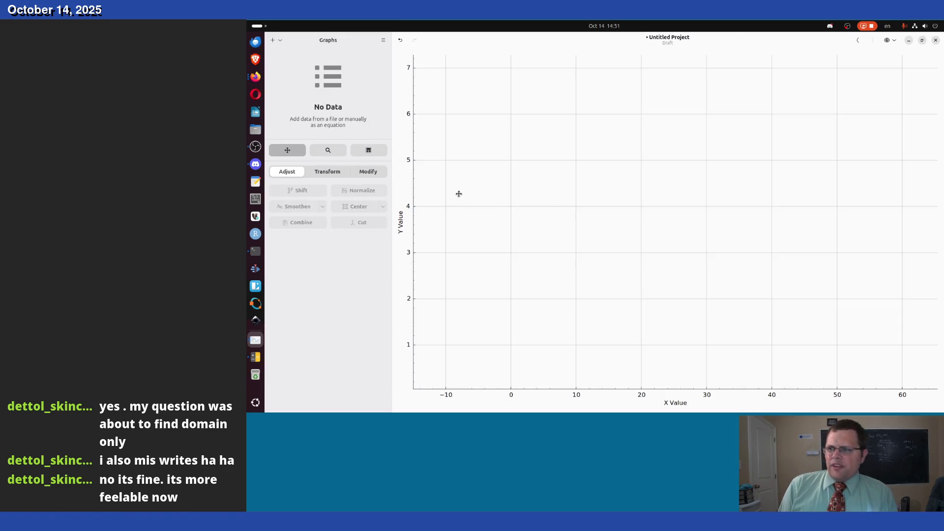
Close Graphs, discarding the unsaved project changes
click(894, 42)
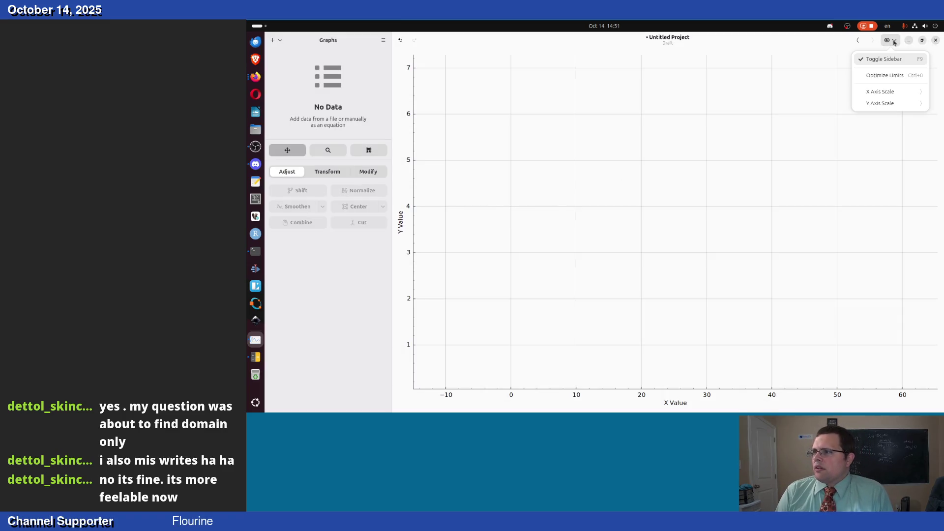
click(937, 41)
click(936, 41)
click(639, 244)
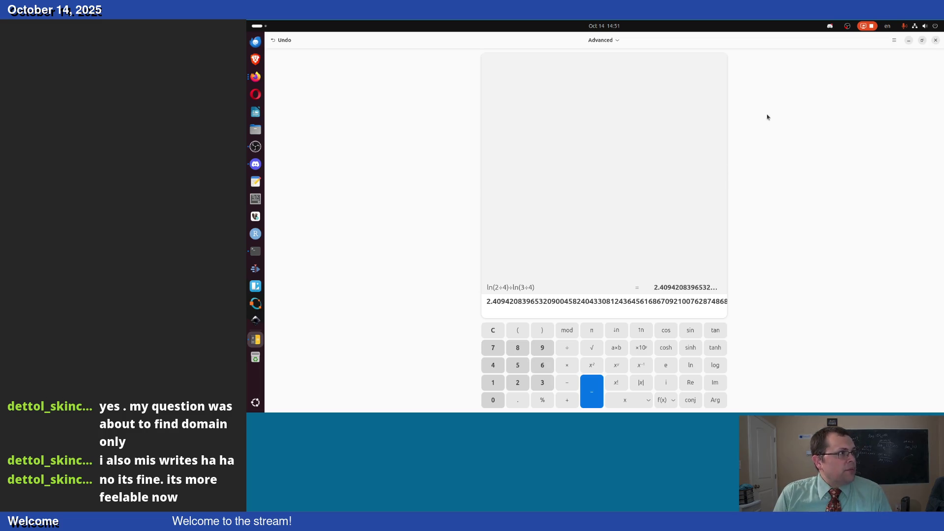
click(936, 41)
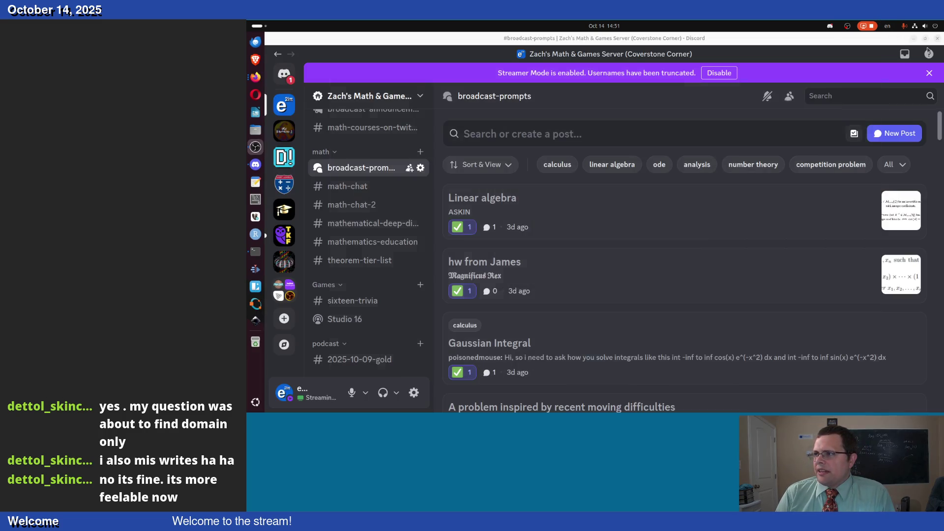